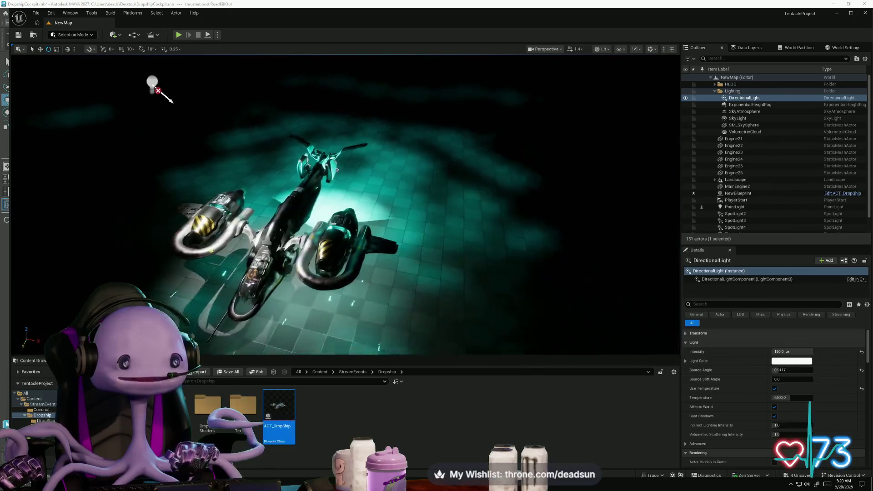
Step: Frame the directional light and rotate it upward until the level shows daylight with sky and clouds
key(f)
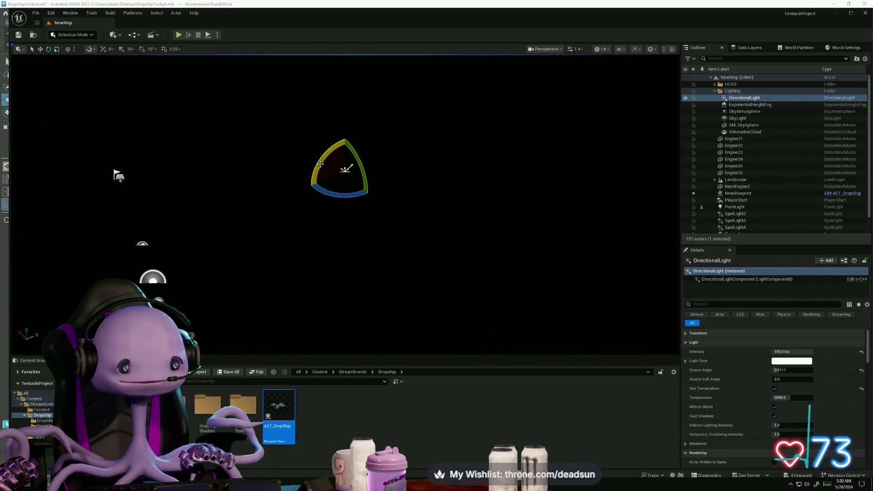
mouse_move(348, 138)
mouse_down()
mouse_move(370, 139)
mouse_move(380, 170)
mouse_move(370, 185)
mouse_up()
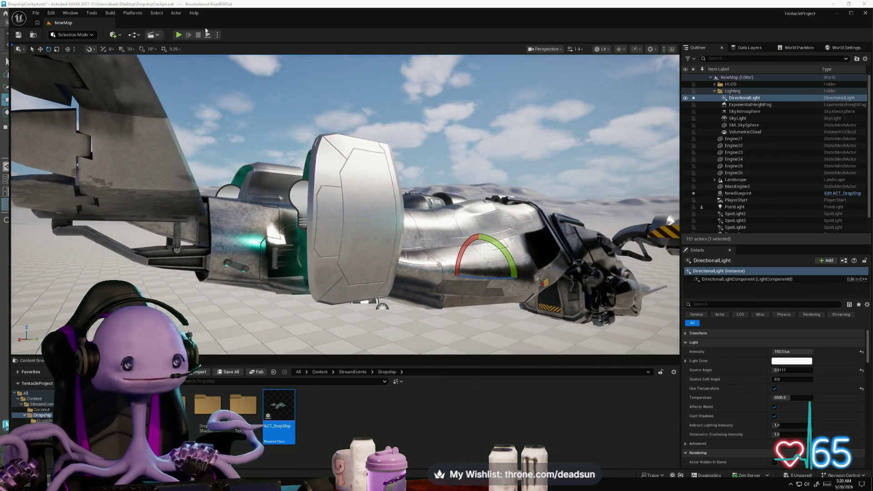
Step: Launch a Play In Editor session of NewMap to see the ACT_DropShip dropship in daylight
click(178, 35)
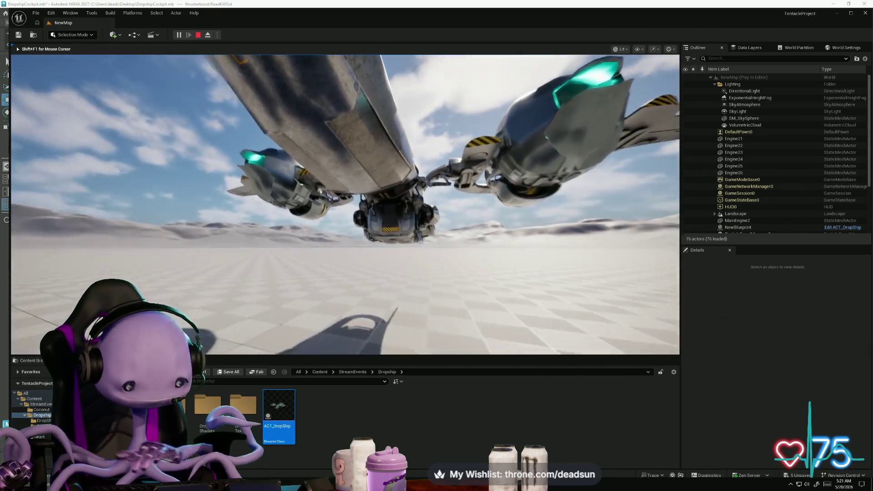
Step: Eject from the player with F8 to inspect the dropship's cargo hatch and its ground shadow
key(F8)
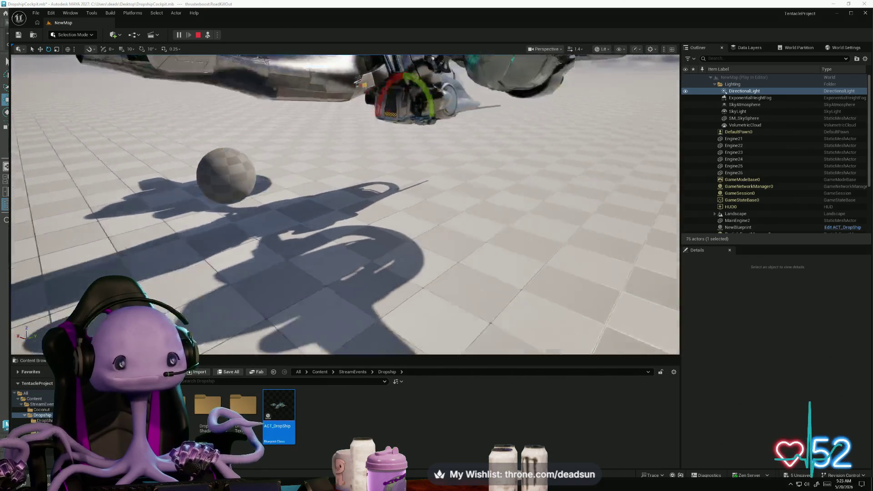
Step: Stop the play session, save all changes with File > Save All, and move Unreal aside
key(F8)
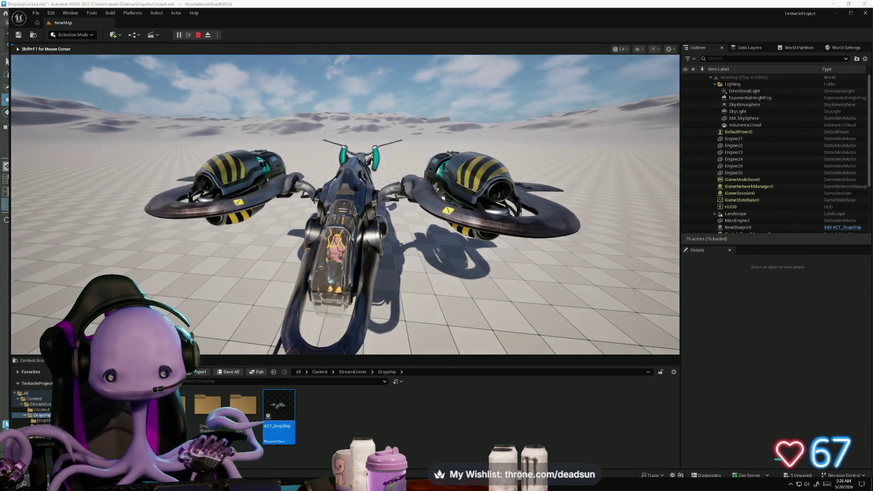
key(Escape)
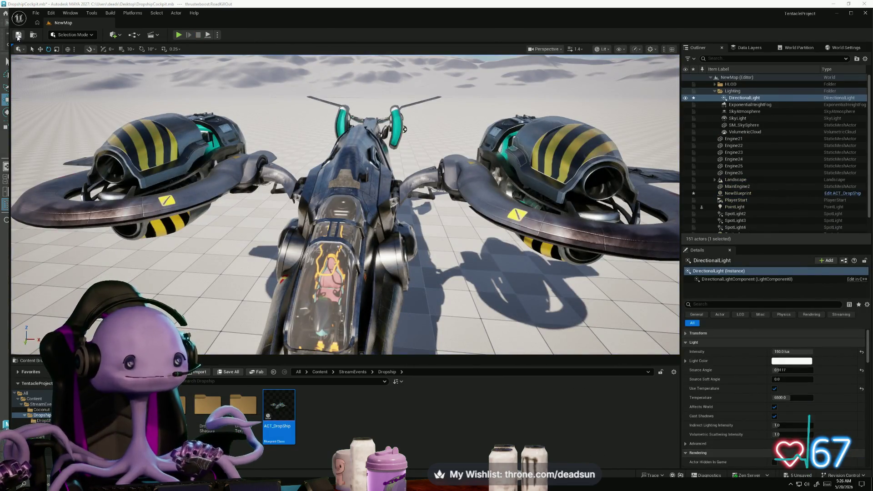
click(36, 13)
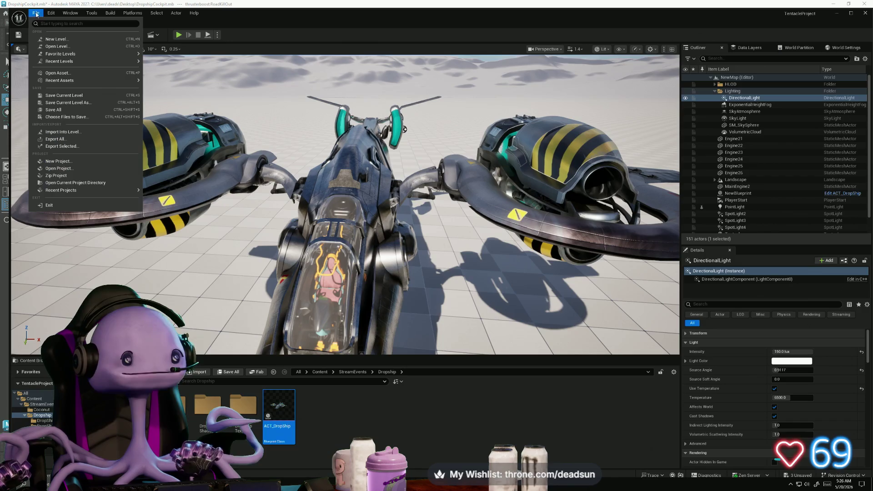
click(60, 109)
mouse_move(778, 22)
mouse_down()
mouse_move(724, 34)
mouse_move(746, 30)
mouse_up()
Step: Switch to Maya, orbit around the dropship parts, and save the scene as an incremented version
key(alt+Tab)
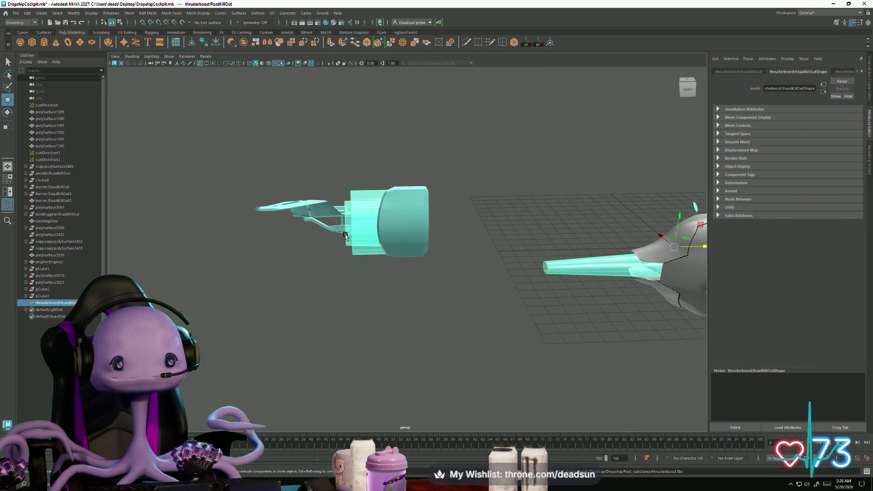
mouse_move(431, 297)
mouse_down()
mouse_move(402, 286)
mouse_move(499, 298)
mouse_move(326, 298)
mouse_move(283, 224)
mouse_up()
right_click(284, 226)
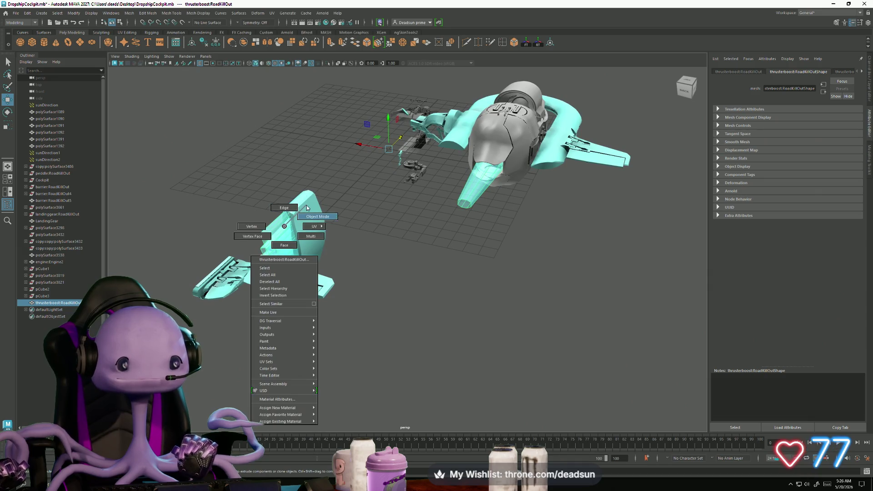
click(16, 13)
click(42, 56)
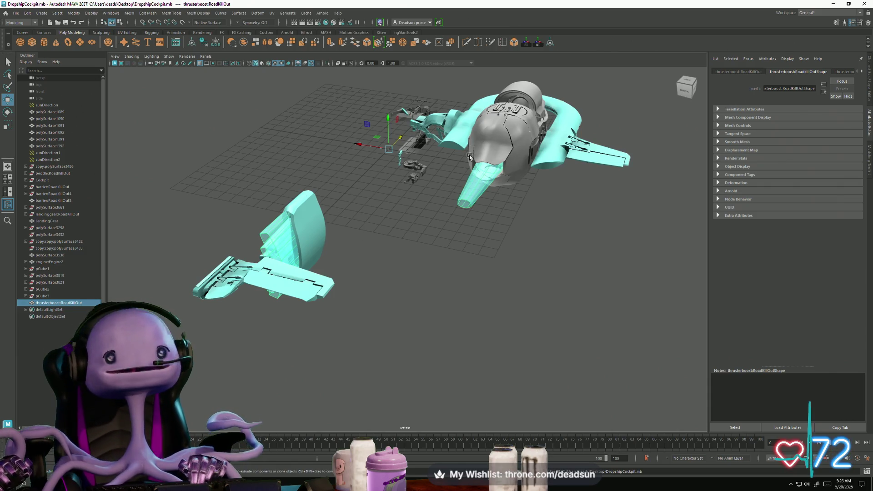
Step: Select engine:Engine2, frame it, and orbit to view the ship from the side
click(525, 143)
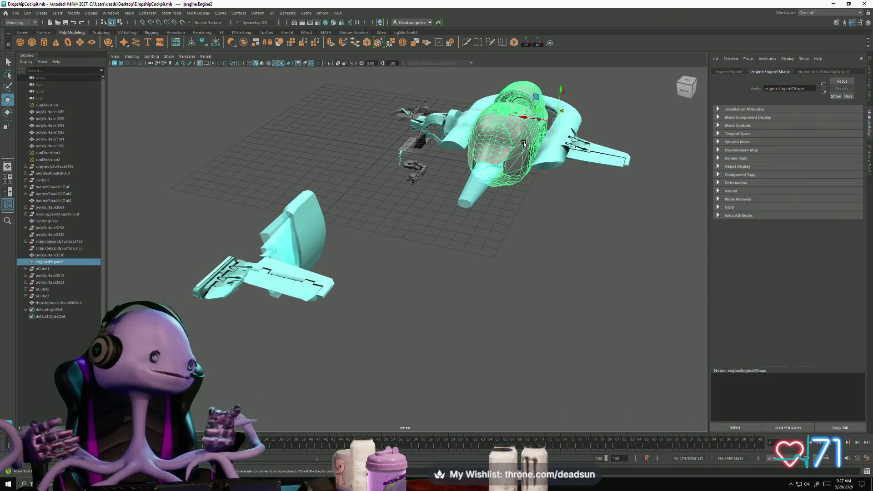
key(f)
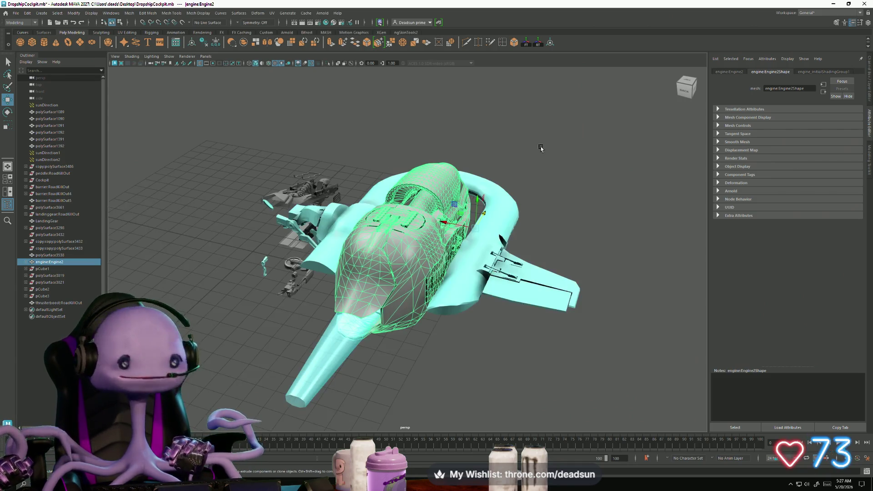
mouse_move(541, 148)
mouse_down()
mouse_move(565, 180)
mouse_move(565, 171)
mouse_move(536, 188)
mouse_move(555, 192)
mouse_move(513, 205)
mouse_move(483, 194)
mouse_move(434, 204)
mouse_move(350, 195)
mouse_up()
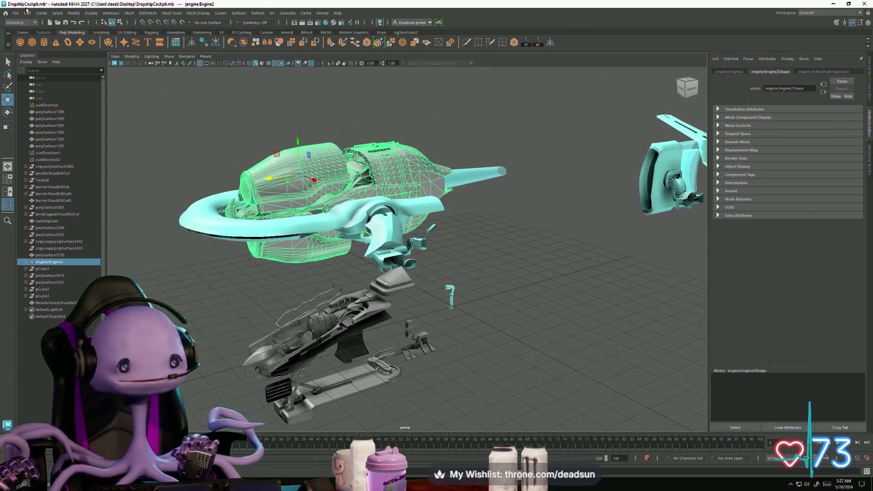
Step: Save the DropshipCockpit scene and orbit the view around the engine
click(16, 13)
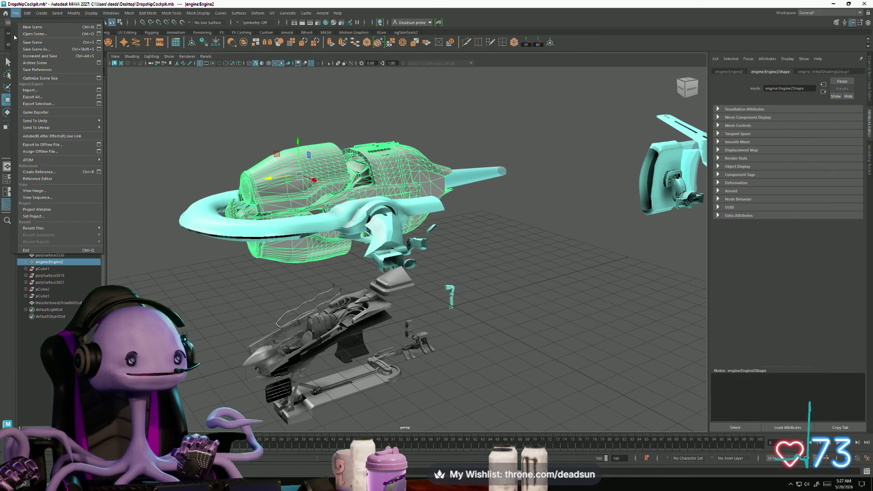
click(43, 43)
mouse_move(439, 155)
mouse_down()
mouse_move(417, 172)
mouse_move(495, 196)
mouse_move(523, 166)
mouse_move(554, 168)
mouse_move(609, 270)
mouse_up()
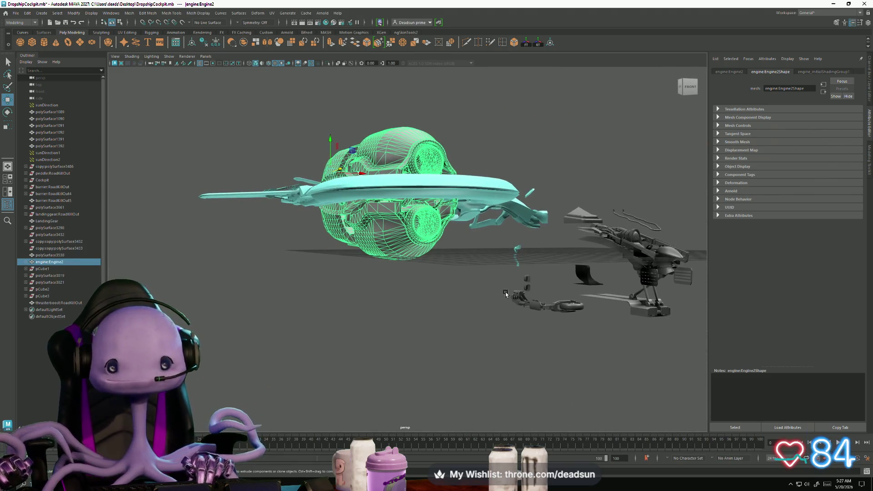
Step: Delete the LandingGear parts and save the scene again
mouse_move(510, 285)
mouse_down()
mouse_move(545, 328)
mouse_move(505, 312)
mouse_move(448, 310)
mouse_up()
key(Delete)
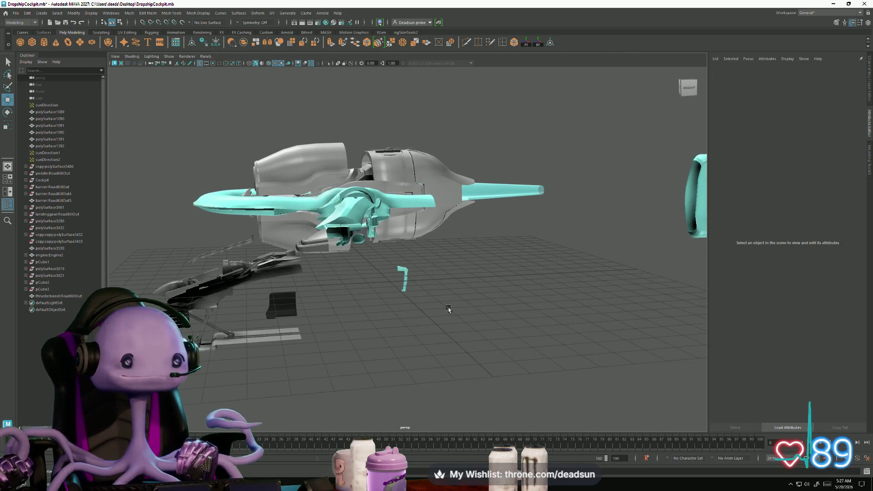
click(16, 12)
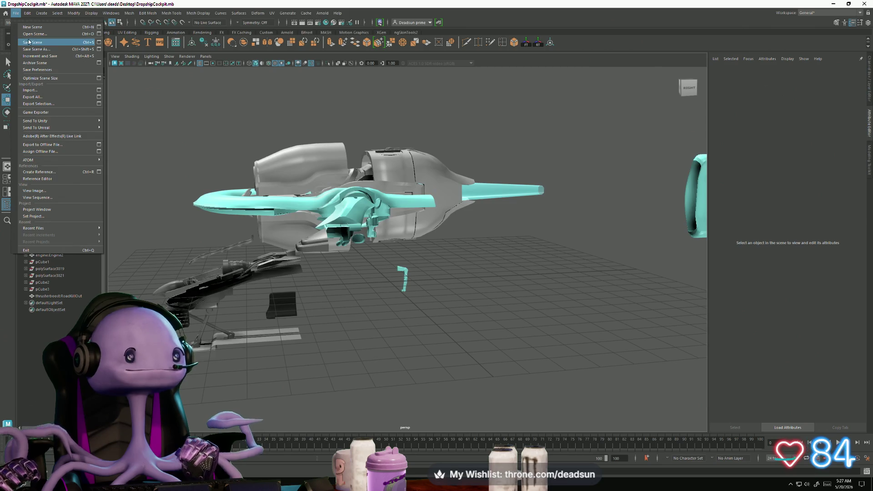
click(41, 41)
mouse_move(353, 211)
mouse_down()
mouse_move(425, 250)
mouse_move(512, 257)
mouse_move(470, 237)
mouse_move(398, 241)
mouse_up()
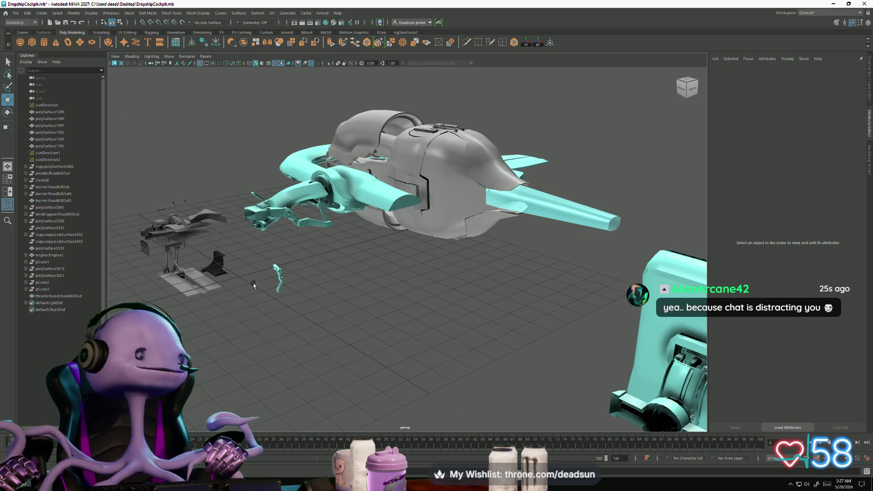
Step: Switch to Photoshop showing grad.png with its black-to-white Gradient Fill 1 layer
key(alt+Tab)
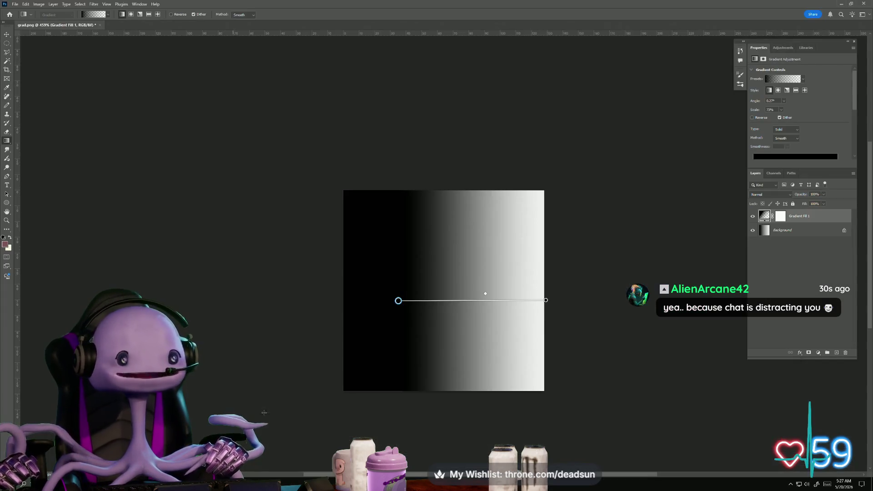
Step: Close Photoshop, discarding the unsaved changes to grad.png
click(865, 3)
click(431, 176)
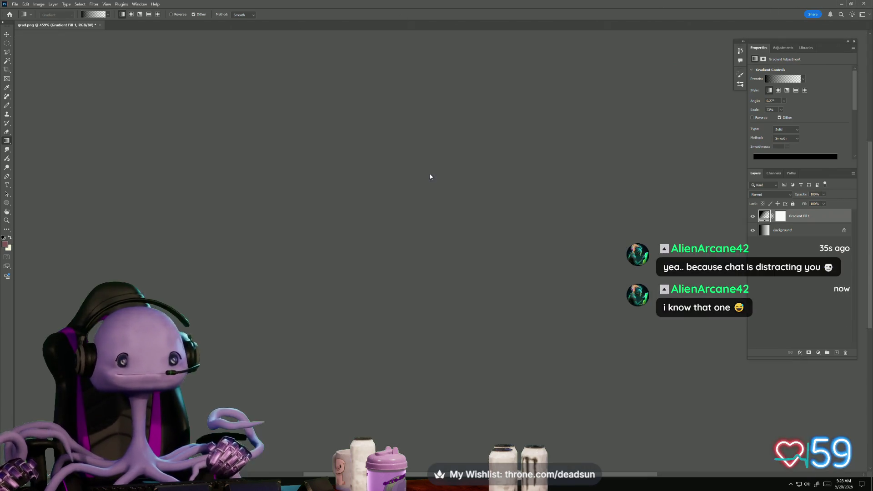